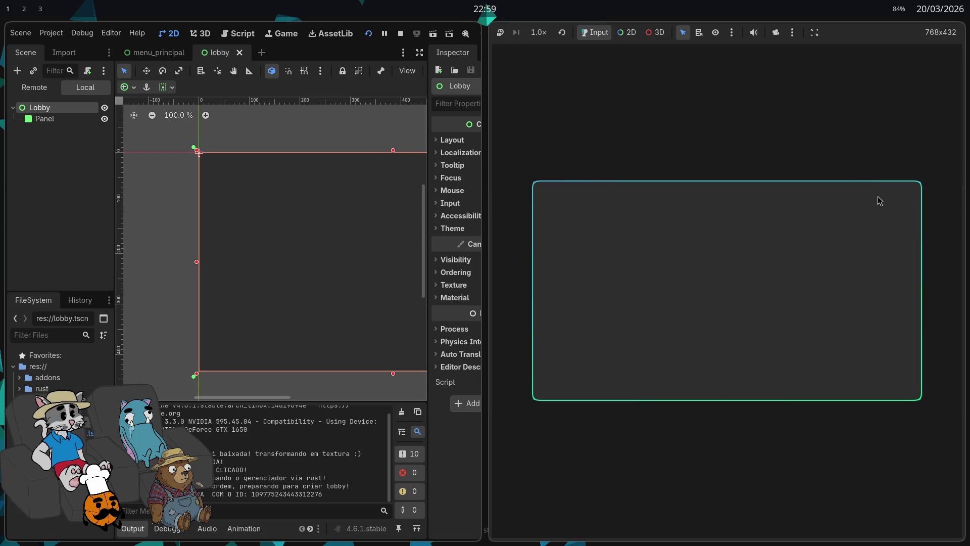
- Move the running lobby game window aside, then stop the game with F8
mouse_move(686, 188)
left_mouse_down()
mouse_move(747, 325)
mouse_move(700, 186)
left_mouse_up()
key("F8")
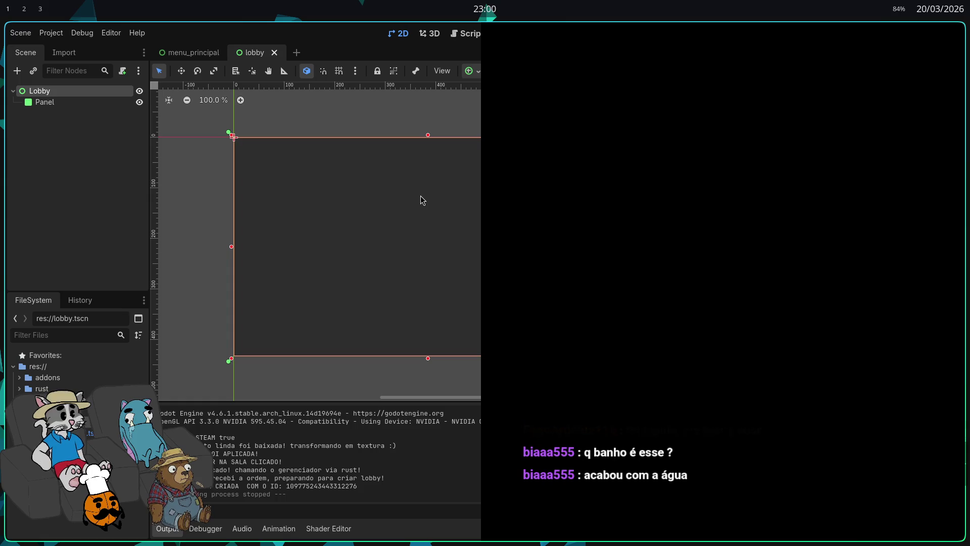
- Select the Panel node to view its StyleBox panel override, then switch to the GodotSteam tutorial
left_click(449, 203)
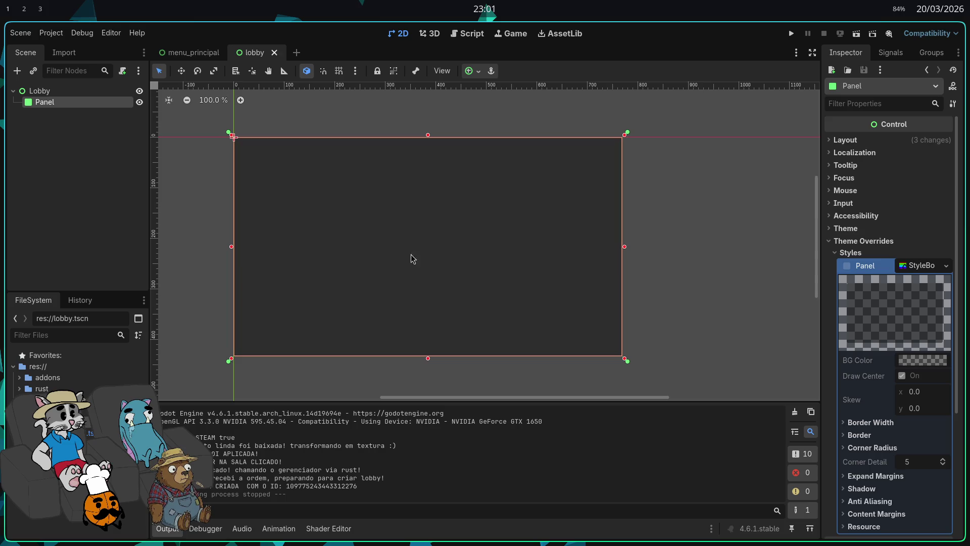
key("alt+Tab")
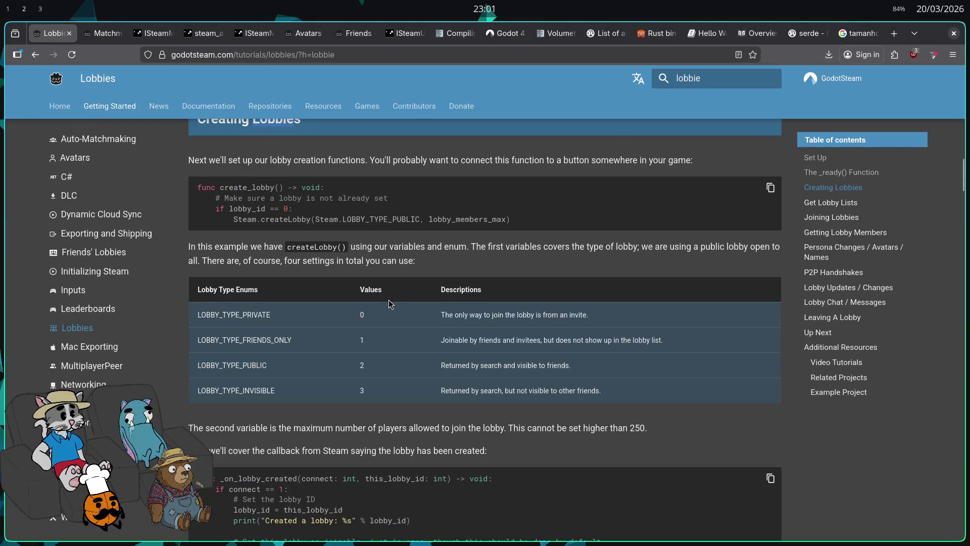
- Return from the GodotSteam Creating Lobbies section to the Godot editor
key("alt+Tab")
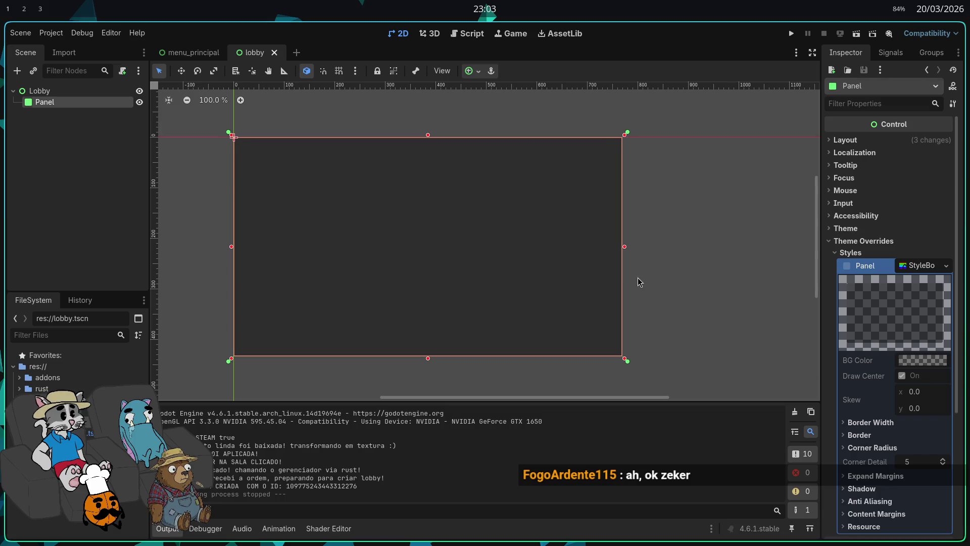
left_click(624, 286)
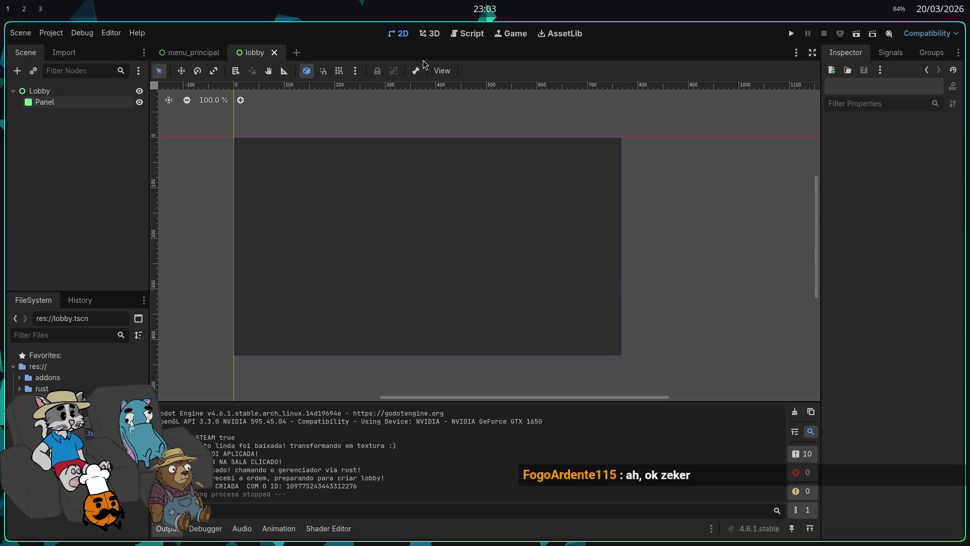
left_click(456, 34)
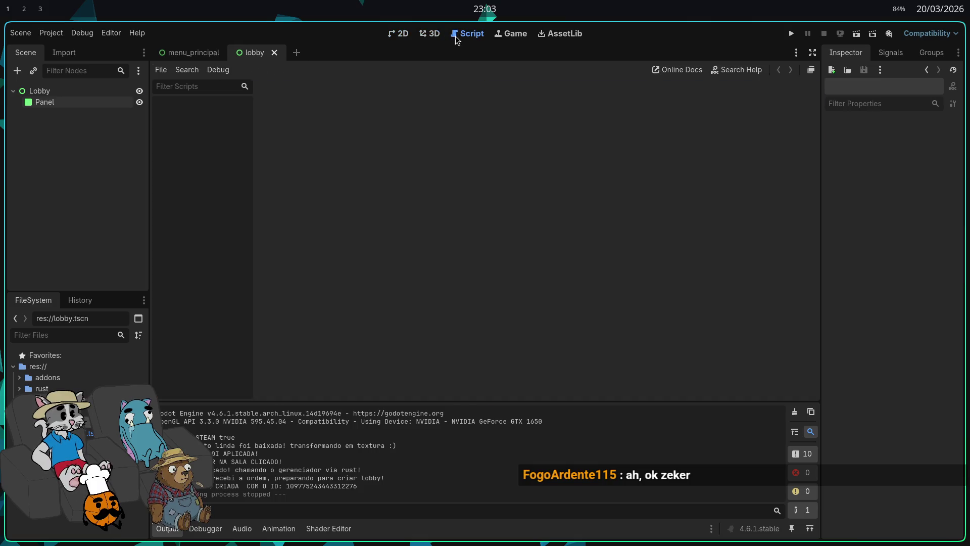
left_click(404, 34)
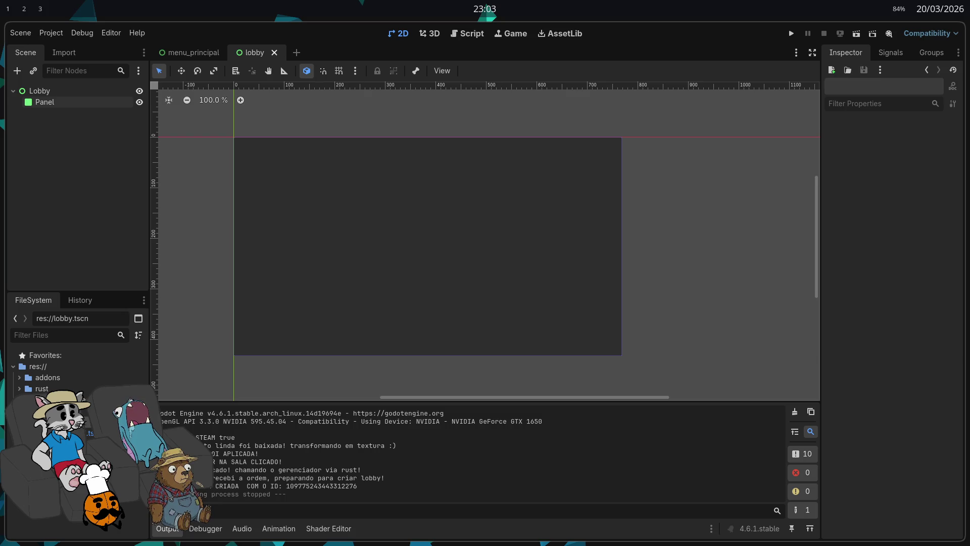
scroll(473, 283, "down", 3)
scroll(395, 230, "up", 3)
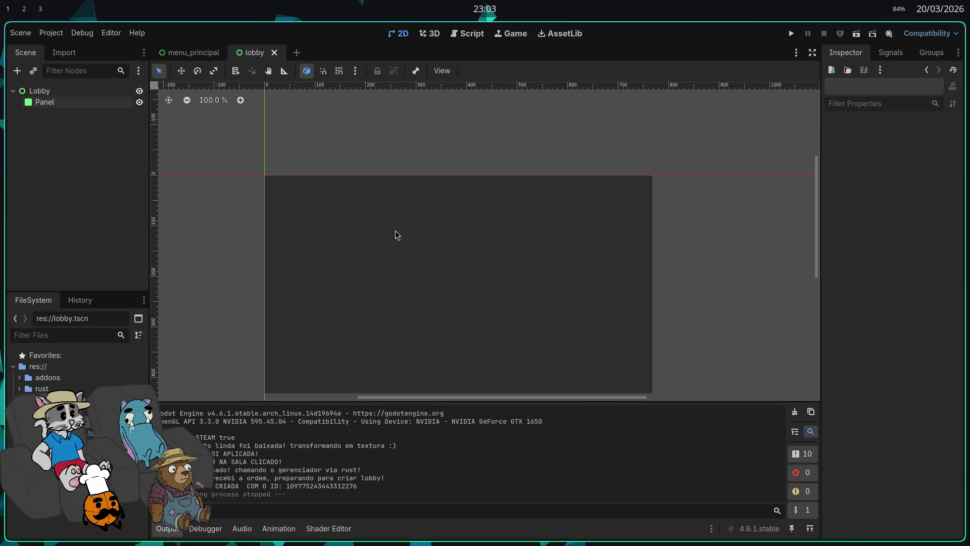
scroll(396, 234, "down", 2)
scroll(451, 347, "up", 2)
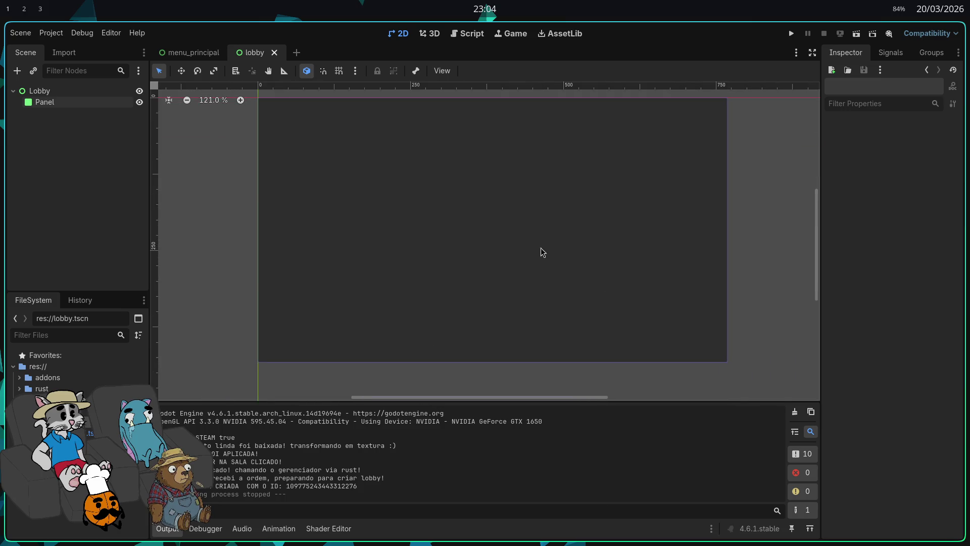
scroll(556, 238, "up", 1)
scroll(500, 232, "down", 1)
scroll(510, 278, "up", 1)
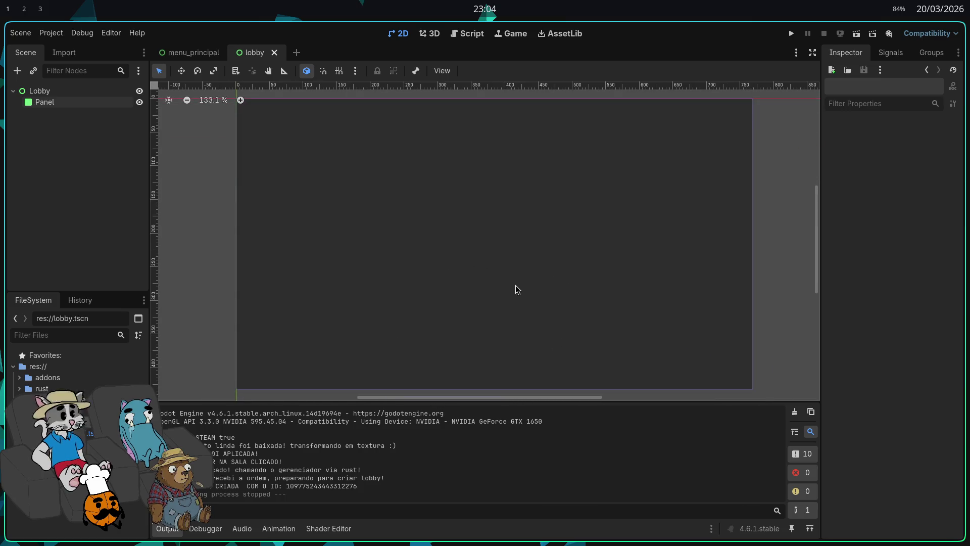
scroll(511, 269, "down", 1)
scroll(509, 266, "up", 1)
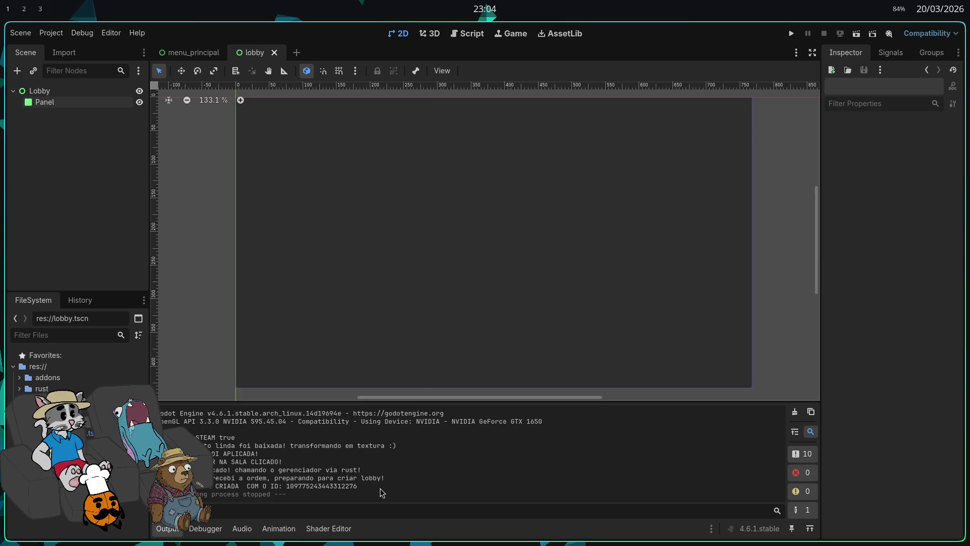
mouse_move(380, 489)
left_mouse_down()
mouse_move(392, 462)
mouse_move(386, 475)
mouse_move(399, 488)
left_mouse_up()
triple_click(398, 482)
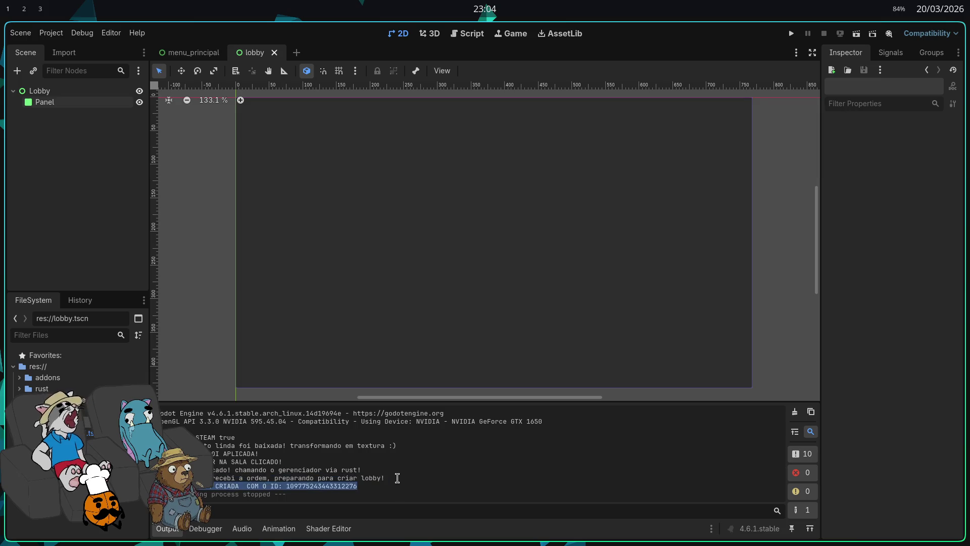
left_click(399, 476)
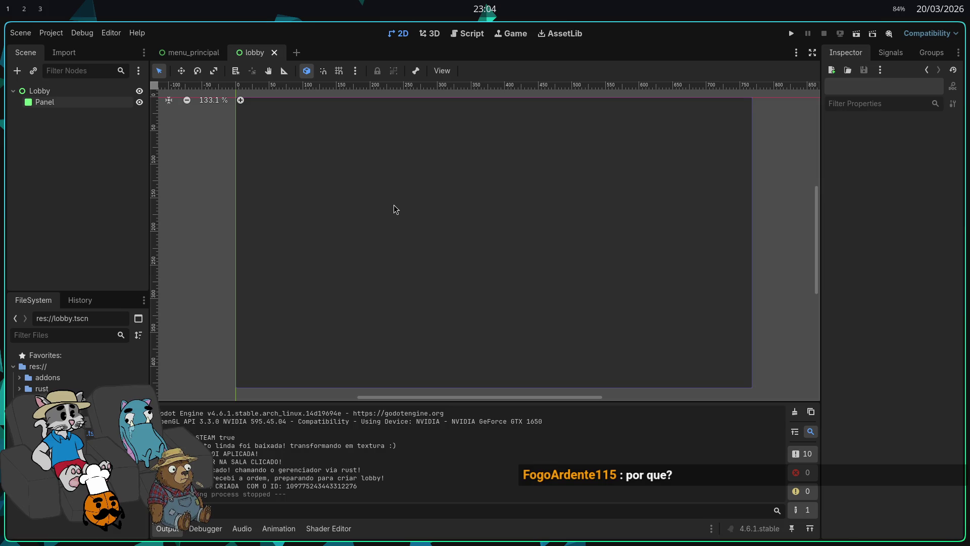
left_click(430, 34)
left_click(399, 35)
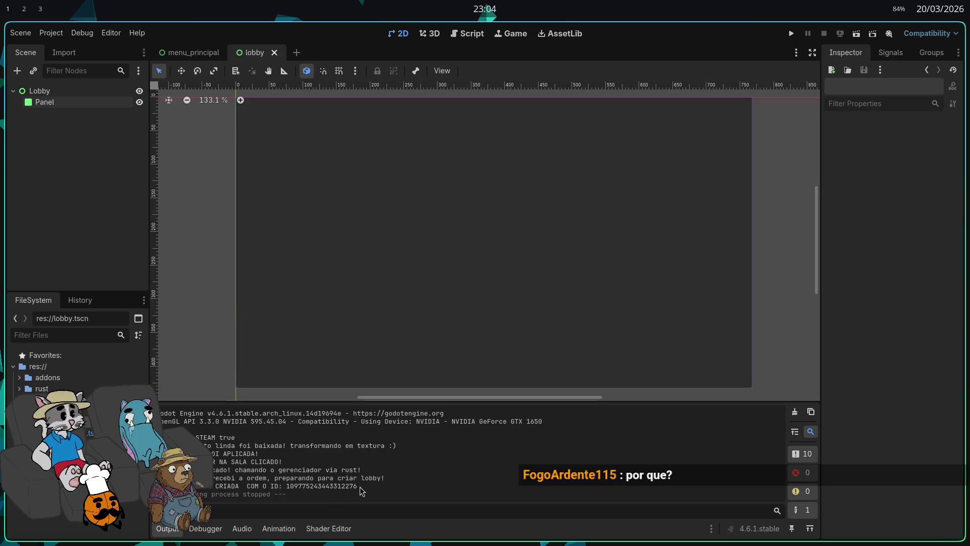
left_click_drag(362, 491, 296, 486)
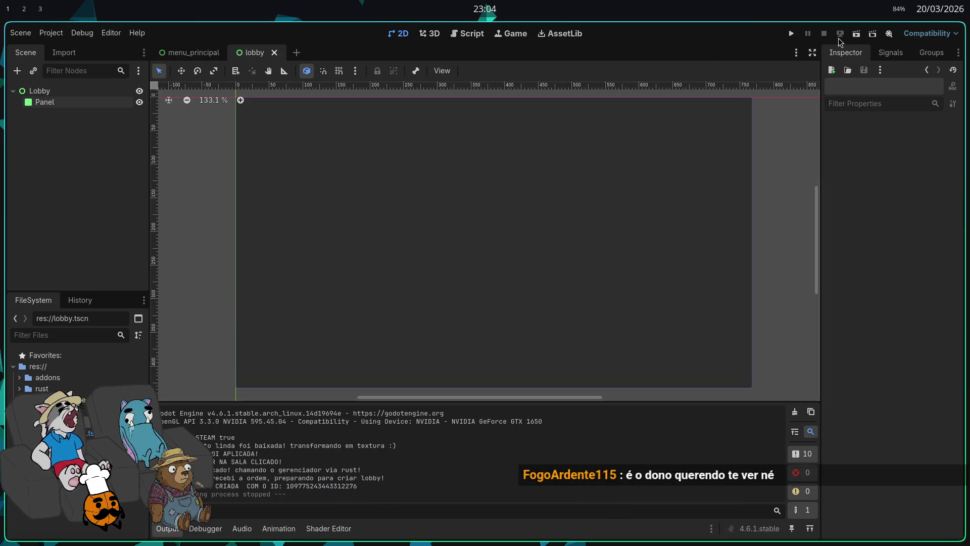